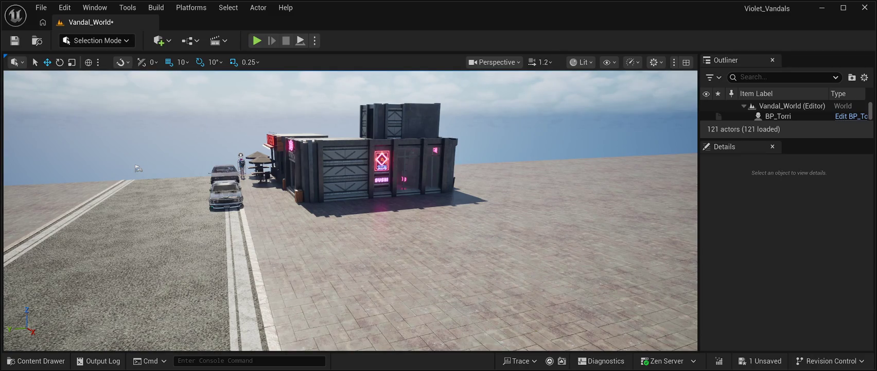
# Save Vandal_World and show the seven Niagara template systems in the Content Drawer
pyautogui.hotkey('ctrl', 's')
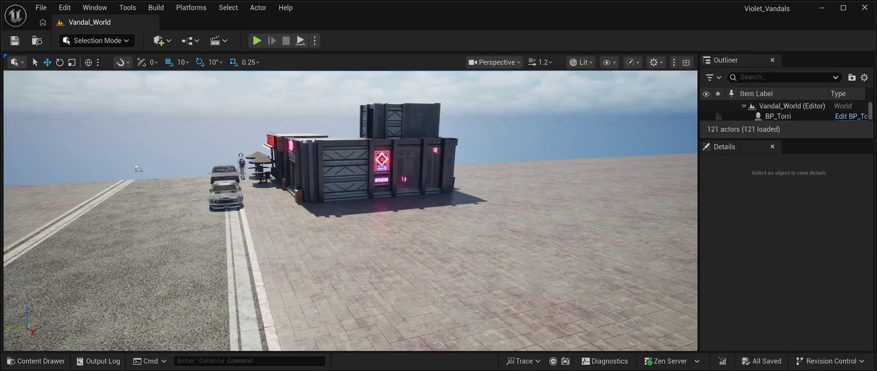
pyautogui.click(36, 360)
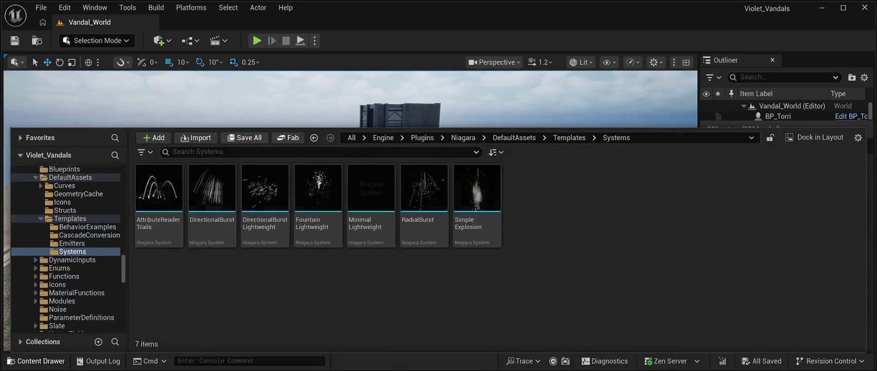
pyautogui.scroll(10, 77, 202)
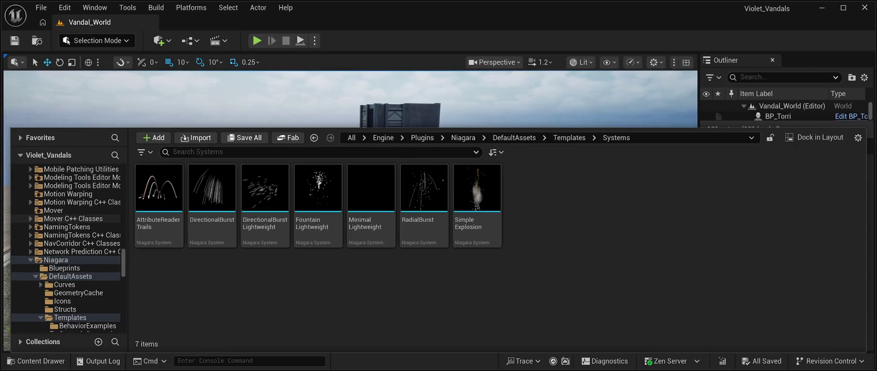
pyautogui.scroll(20, 78, 202)
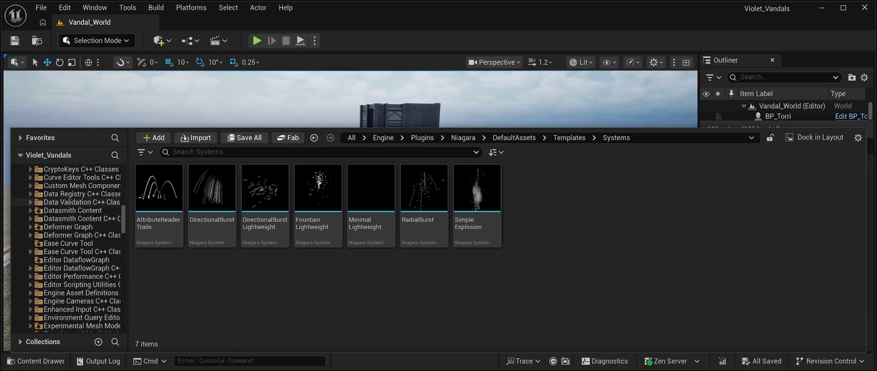
pyautogui.scroll(8, 77, 202)
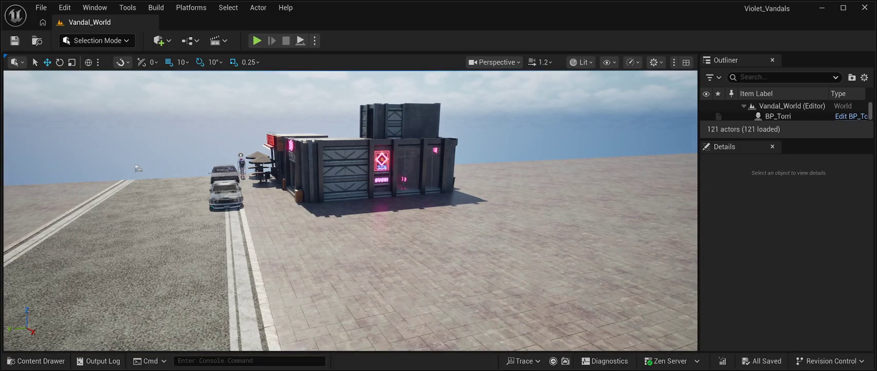
pyautogui.moveTo(350, 211)
pyautogui.mouseDown()
pyautogui.moveTo(432, 211)
pyautogui.moveTo(309, 211)
pyautogui.mouseUp()
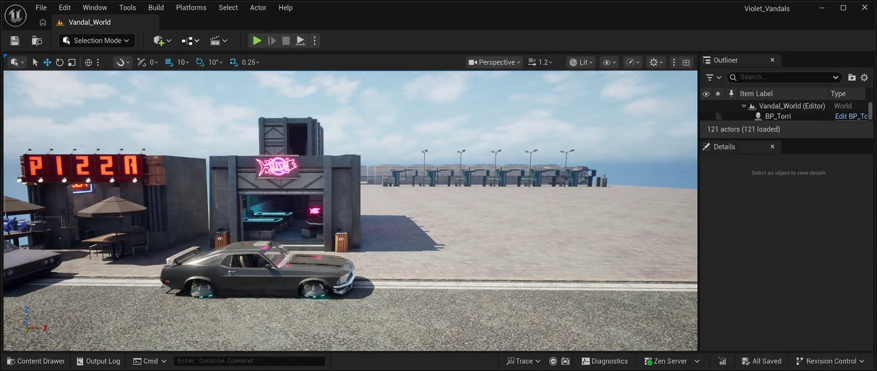
# Start a Play In Editor session of Vandal_World with Alt+P
pyautogui.hotkey('alt', 'p')
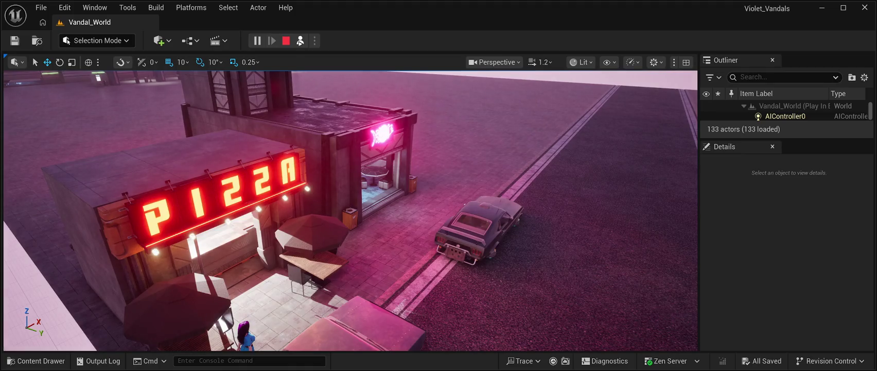
# Stop the Play In Editor session to return to editing Vandal_World
pyautogui.click(286, 41)
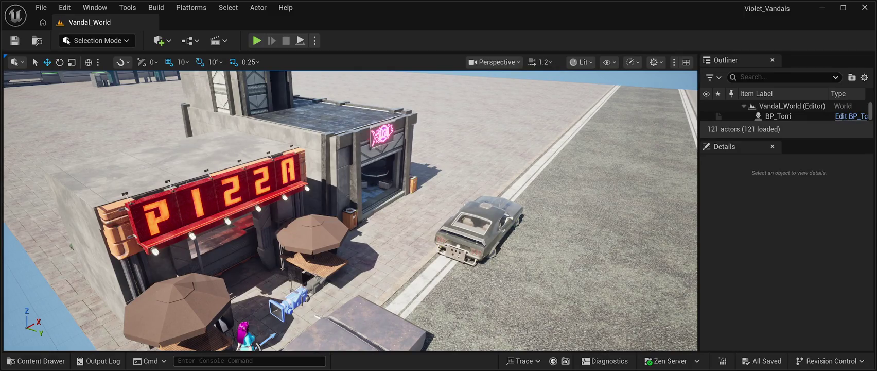
# Open the Content Drawer at Niagara's template Systems folder, listing AttributeReaderTrails through SimpleExplosion
pyautogui.click(36, 360)
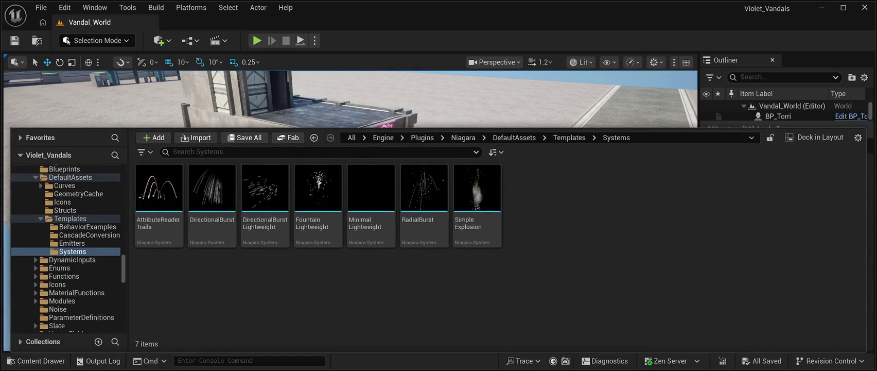
pyautogui.scroll(15, 67, 235)
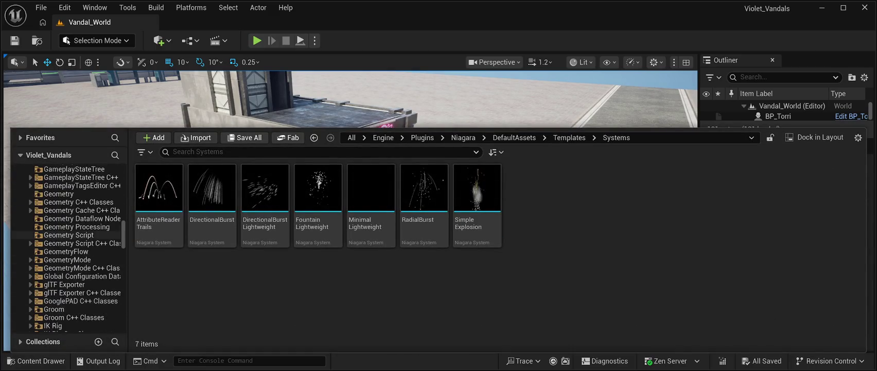
pyautogui.scroll(15, 77, 247)
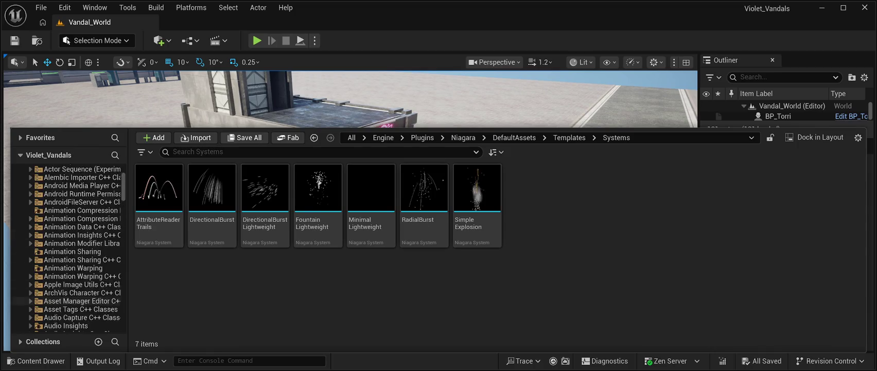
pyautogui.scroll(2, 68, 247)
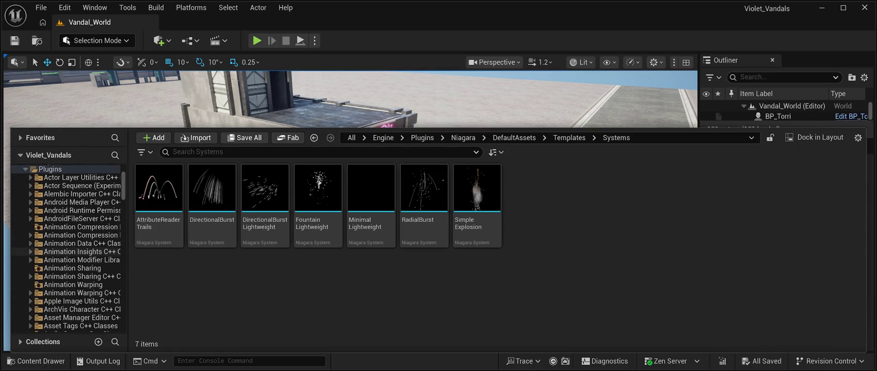
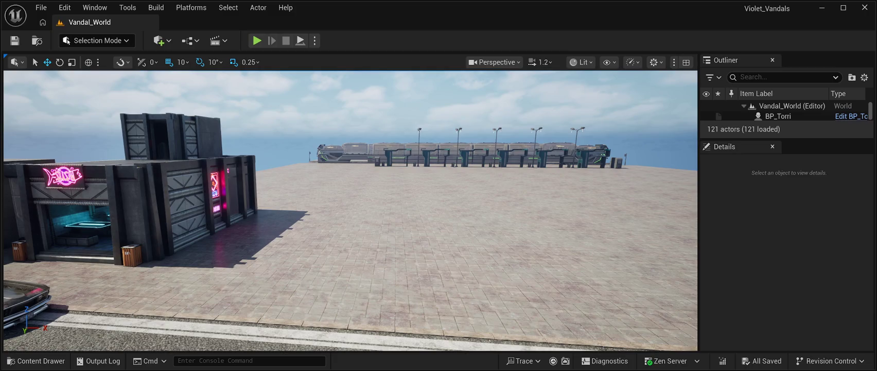
# Open the Content Drawer, which shows the Niagara DefaultAssets Templates Systems folder
pyautogui.click(865, 8)
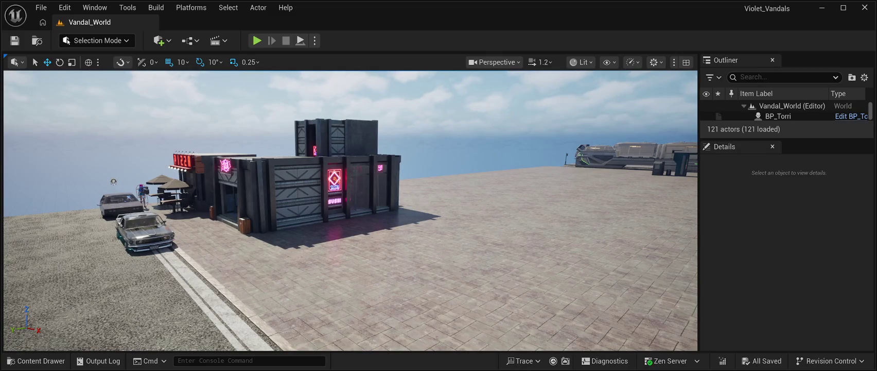
pyautogui.hotkey('ctrl', 'space')
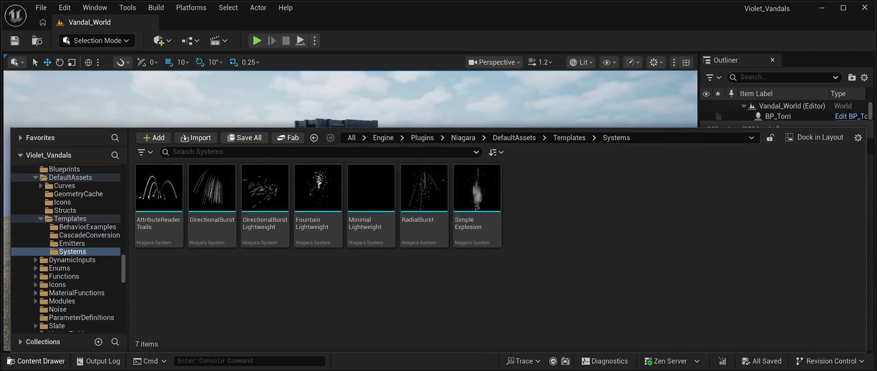
# In the Content folder, name a new Blueprint class BP_TImeManager, then close the Content Drawer
pyautogui.scroll(15, 67, 247)
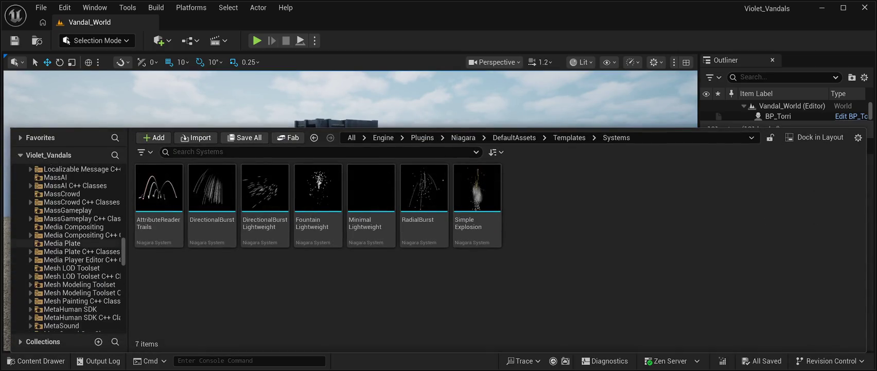
pyautogui.scroll(15, 67, 247)
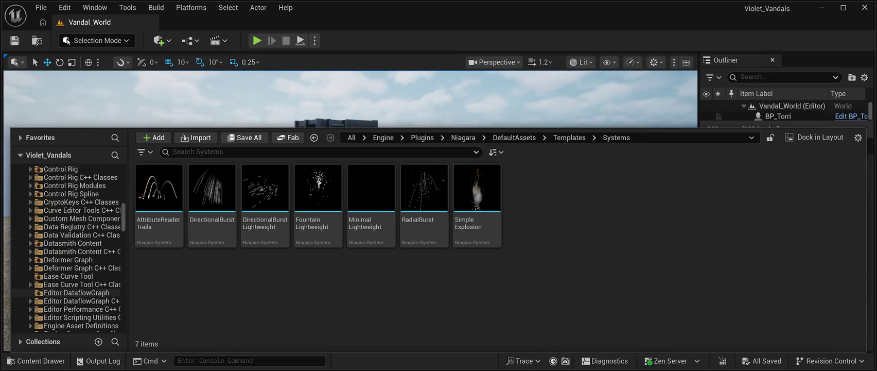
pyautogui.scroll(15, 67, 247)
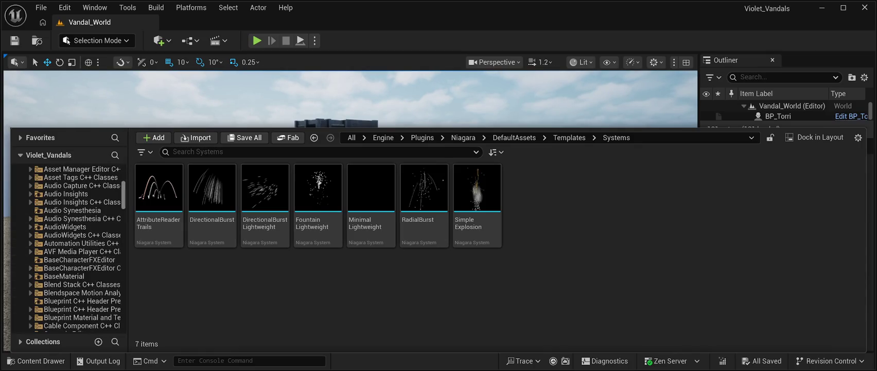
pyautogui.click(46, 178)
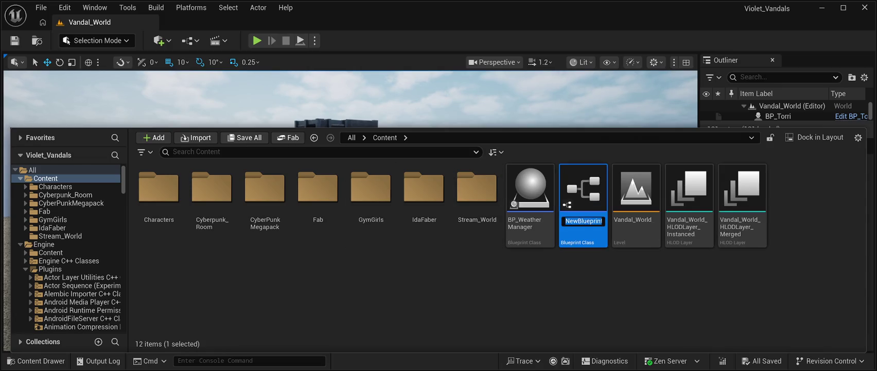
pyautogui.write('BP_')
pyautogui.write('TIme')
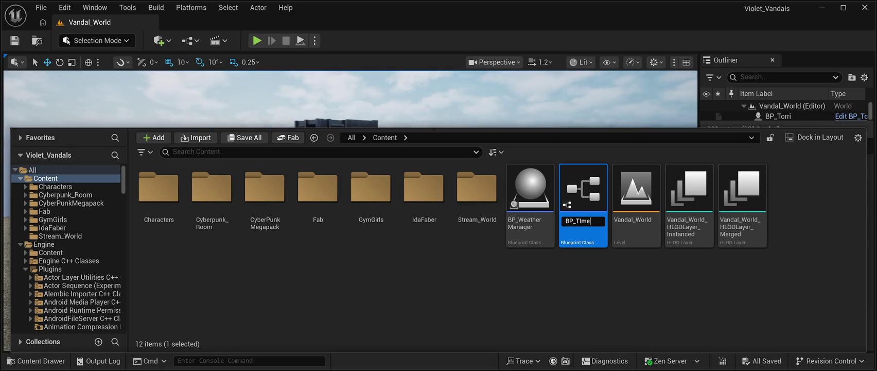
pyautogui.write('Manager')
pyautogui.press('Return')
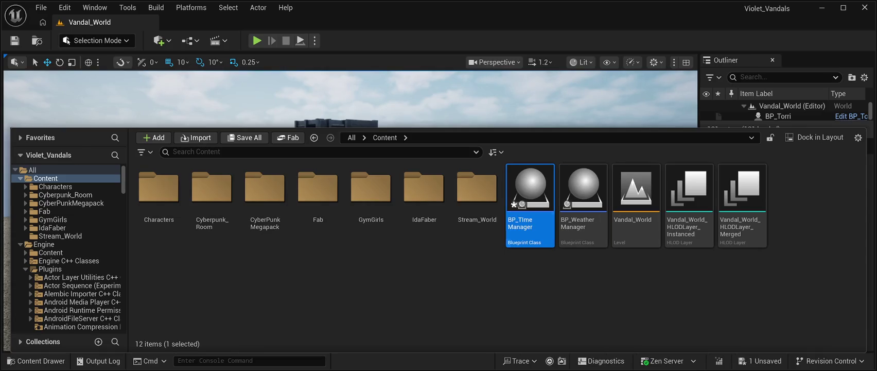
pyautogui.hotkey('ctrl', 'space')
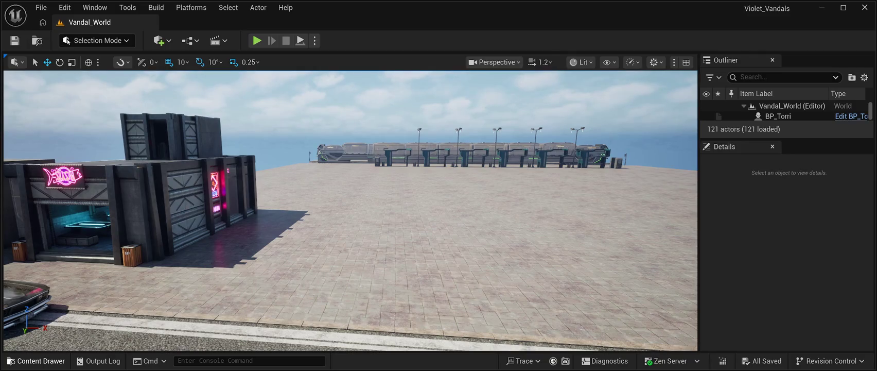
# Reopen the Content Drawer on the Content folder, which lists BP_WeatherManager among 11 items
pyautogui.click(37, 360)
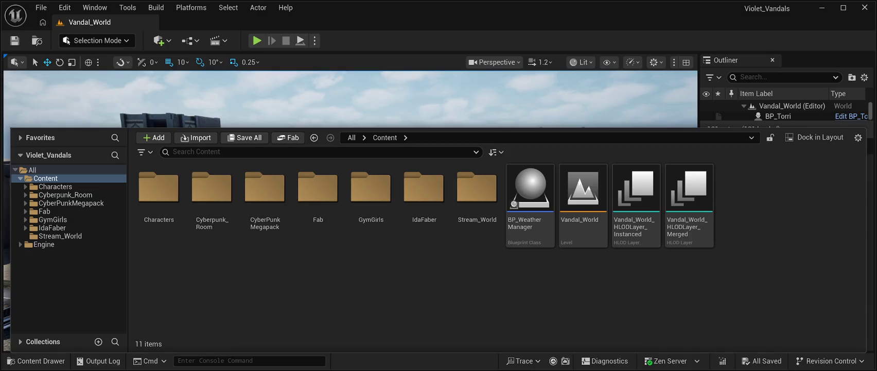
# Name the new Blueprint class BP_TimeManager, fixing a typo, then close the Content Drawer
pyautogui.write('BP_')
pyautogui.write('Torr')
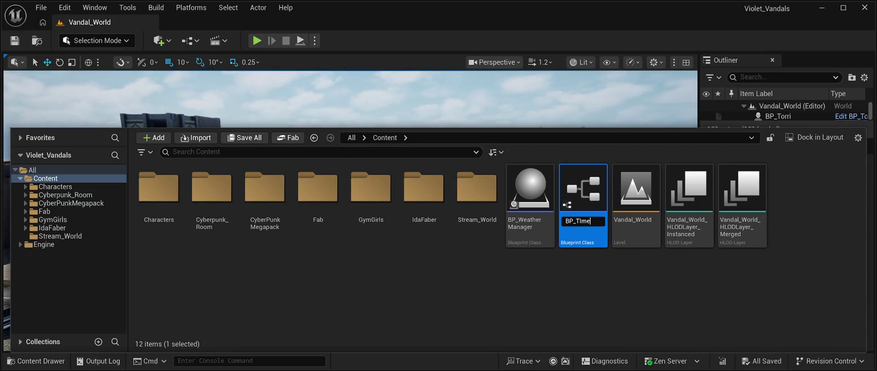
pyautogui.press('BackSpace')
pyautogui.press('BackSpace')
pyautogui.press('BackSpace')
pyautogui.write('imeManager')
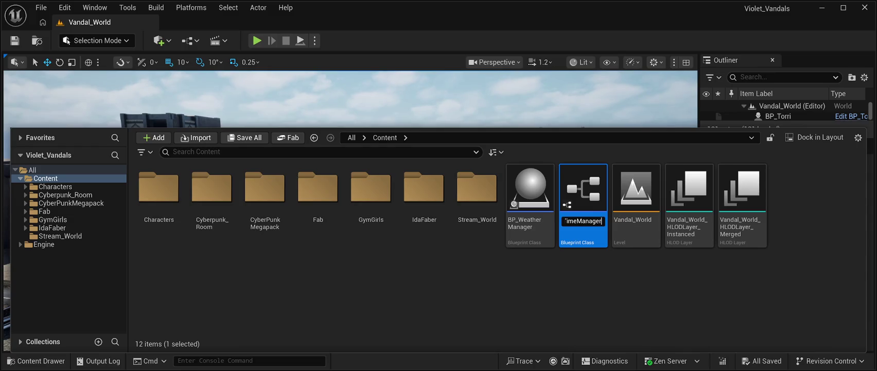
pyautogui.press('Return')
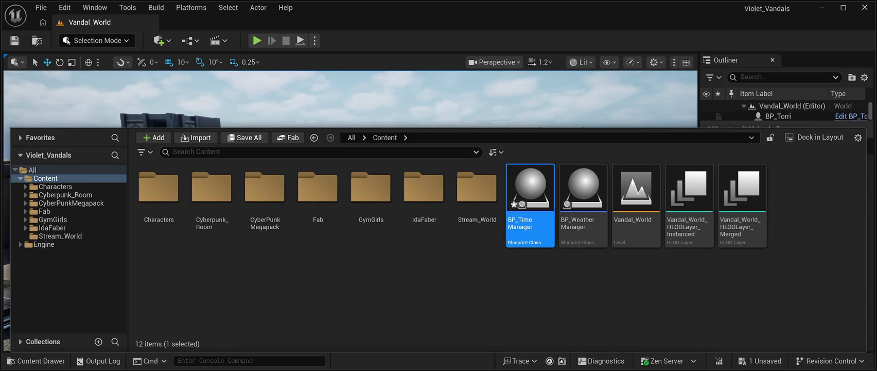
pyautogui.hotkey('ctrl', 'space')
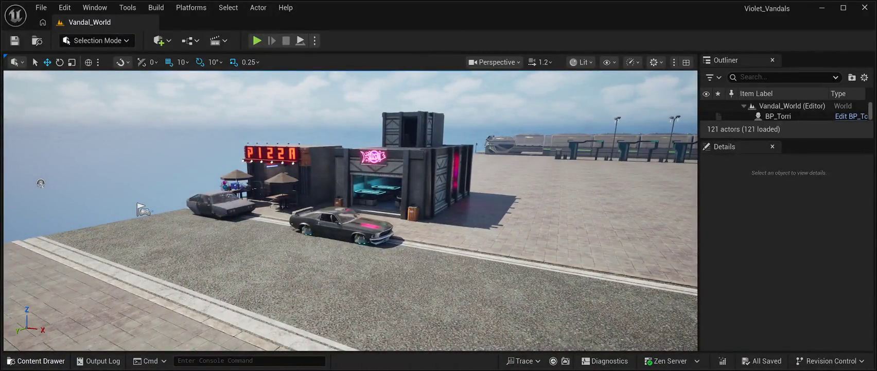
# Reopen the Content Drawer on the Content folder, which shows BP_WeatherManager
pyautogui.hotkey('ctrl', 'space')
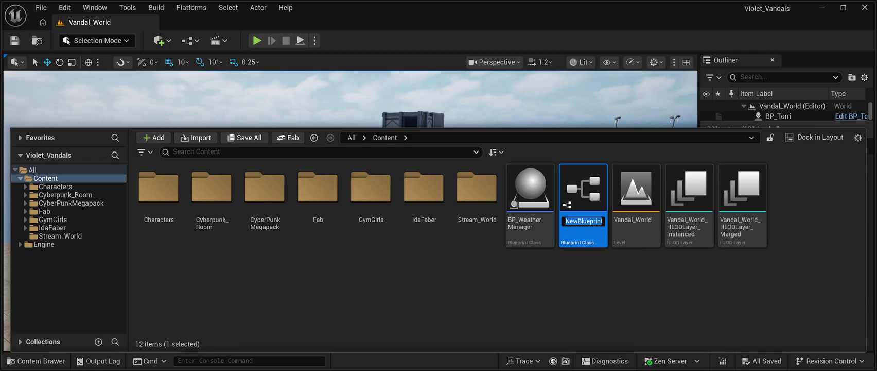
# Name the new Blueprint class BP_TImeManager, then collapse the Content Drawer
pyautogui.write('BP')
pyautogui.write('TImeMana')
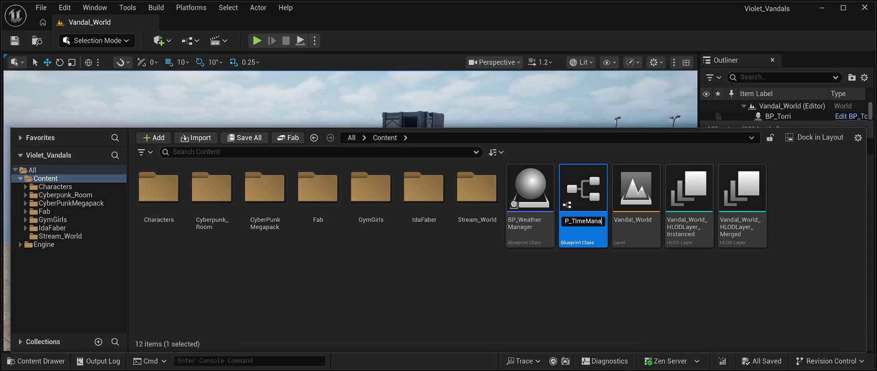
pyautogui.write('ger')
pyautogui.press('Return')
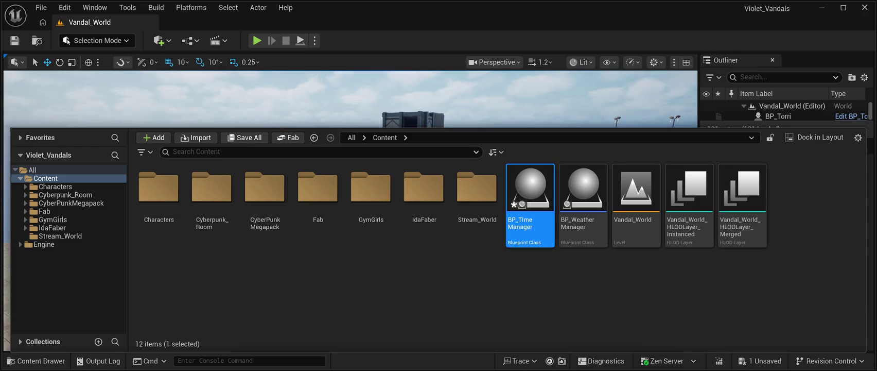
pyautogui.hotkey('ctrl', 'space')
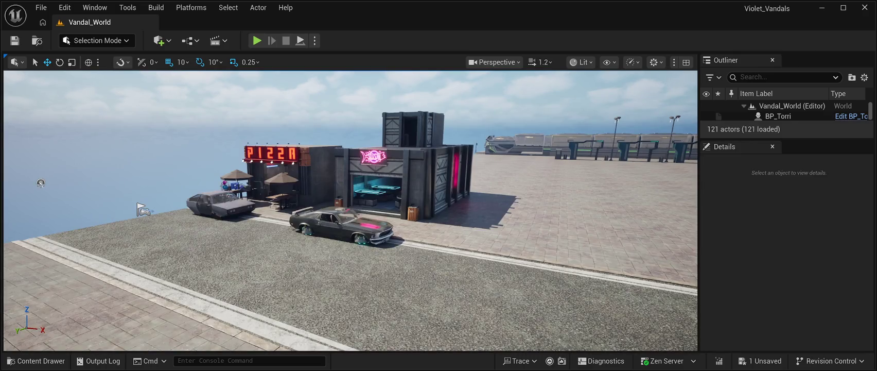
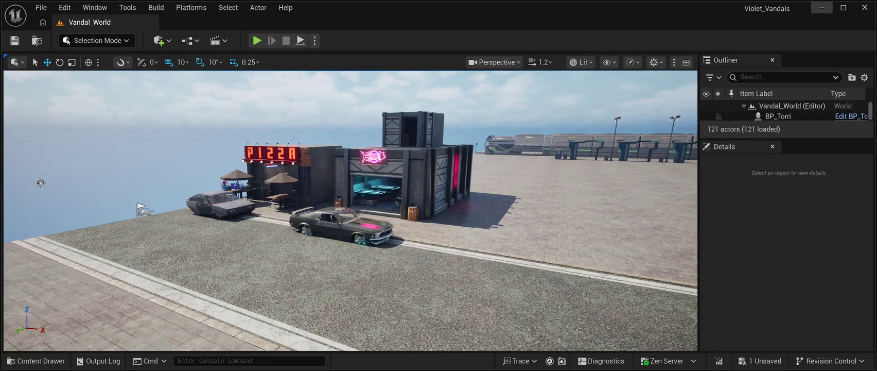
# Start a night playtest of Vandal_World with Alt+P to see the PIZZA and fish neon signs lit
pyautogui.hotkey('alt', 'p')
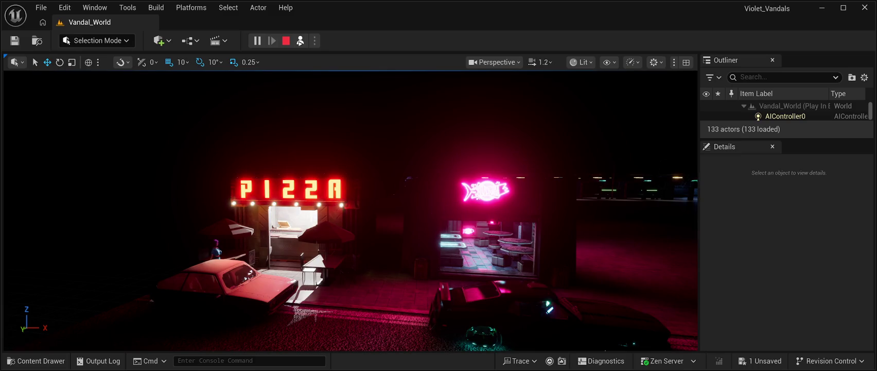
# Stop the Vandal_World playtest and return to the daylight editor view
pyautogui.click(286, 41)
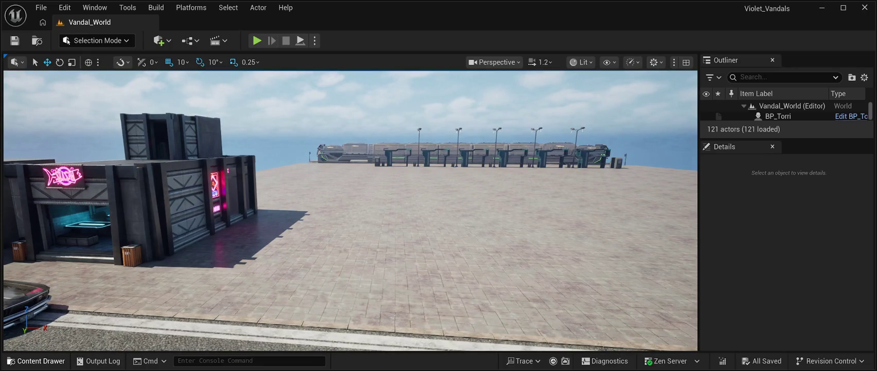
pyautogui.hotkey('ctrl', 'space')
pyautogui.click(531, 196)
pyautogui.hotkey('ctrl', 'space')
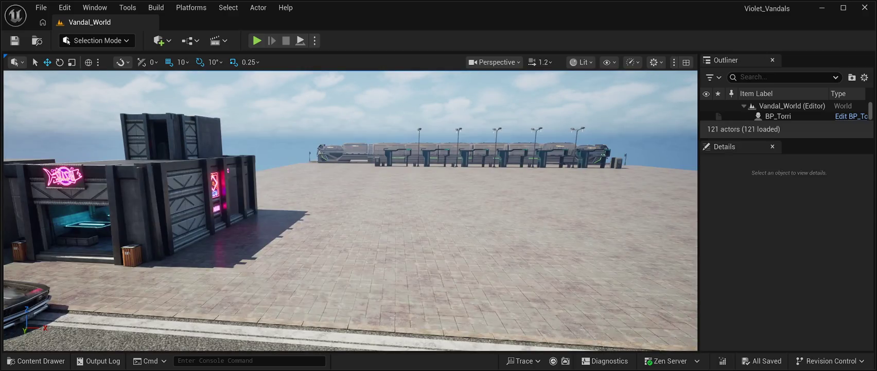